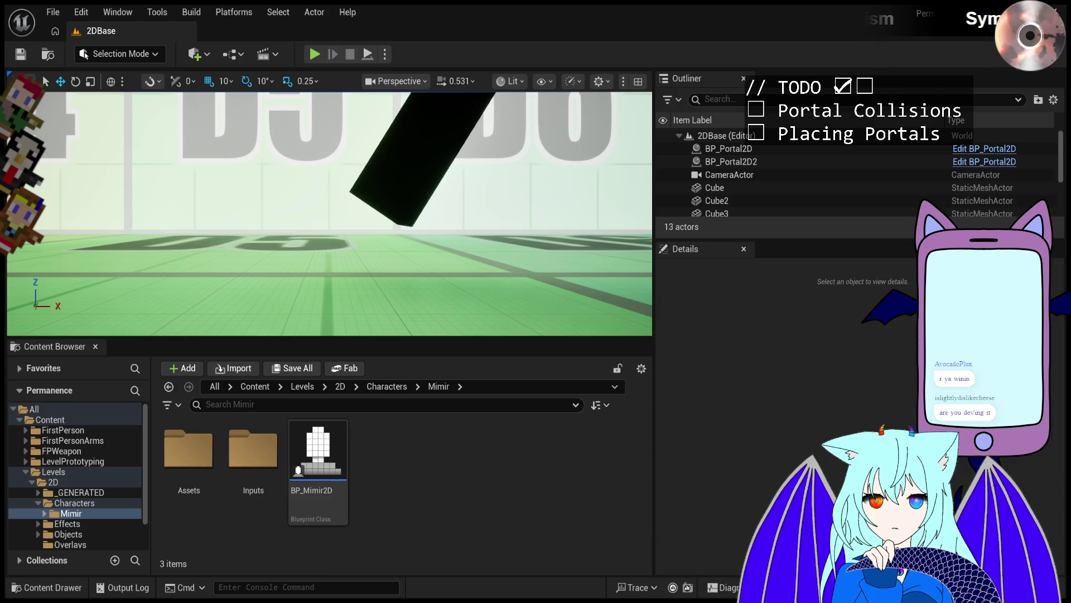
Step: Start Play In Editor on the 2D portal level and take control of the character in the game viewport
click(321, 54)
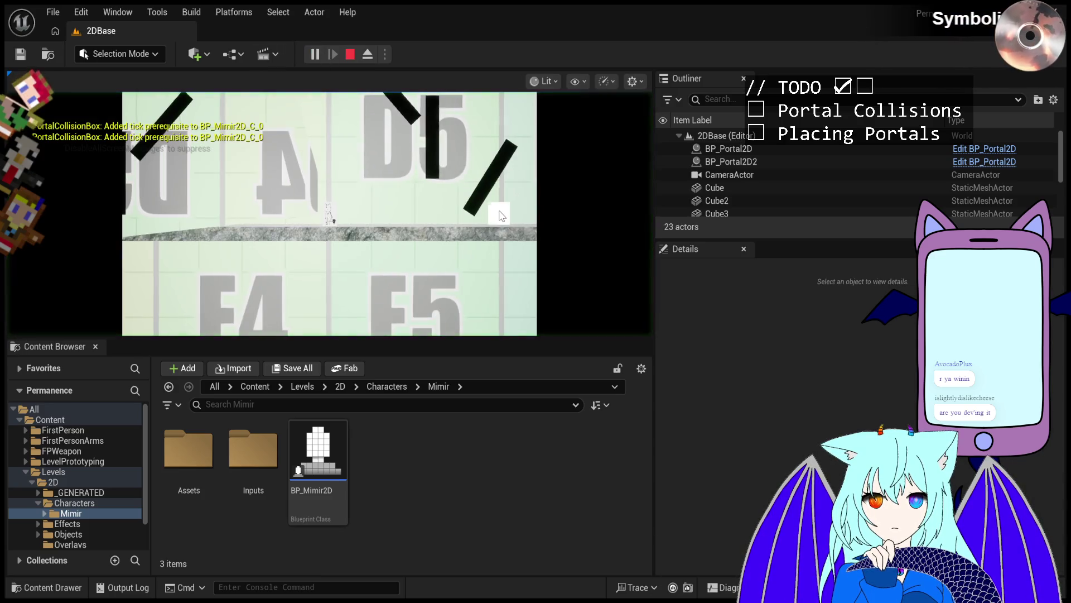
click(468, 215)
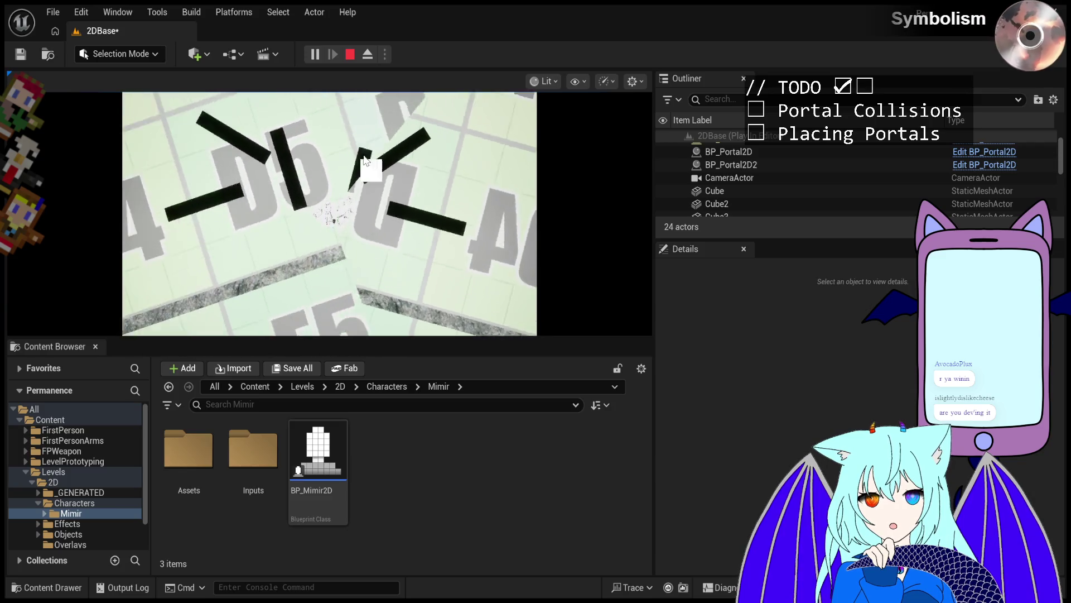
Step: Stop the session, focus the view on Cube4, run another play-test and end it with Esc
click(350, 55)
key(f)
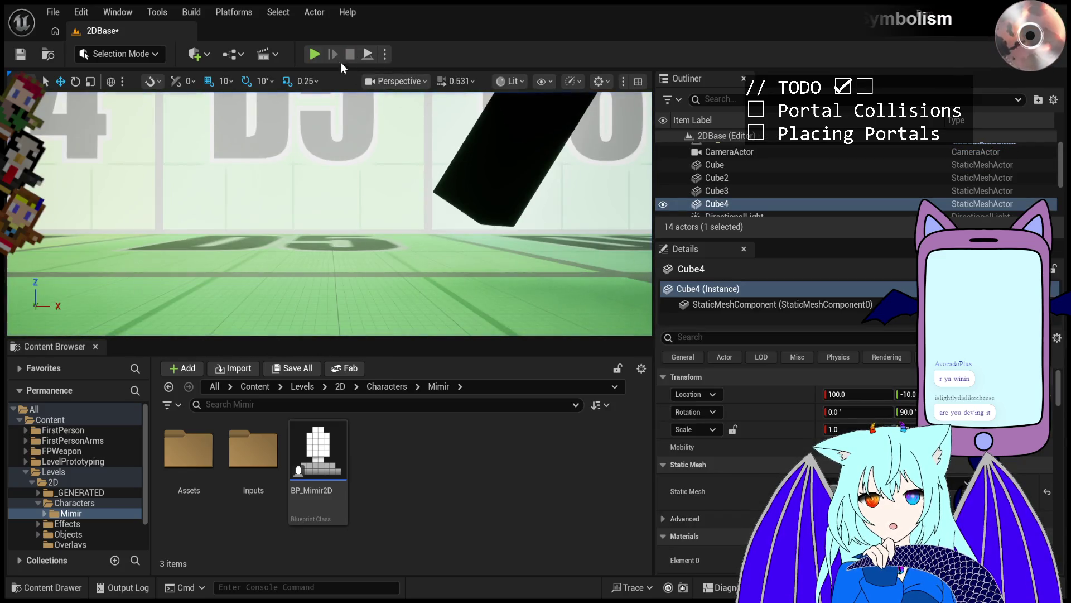
click(317, 54)
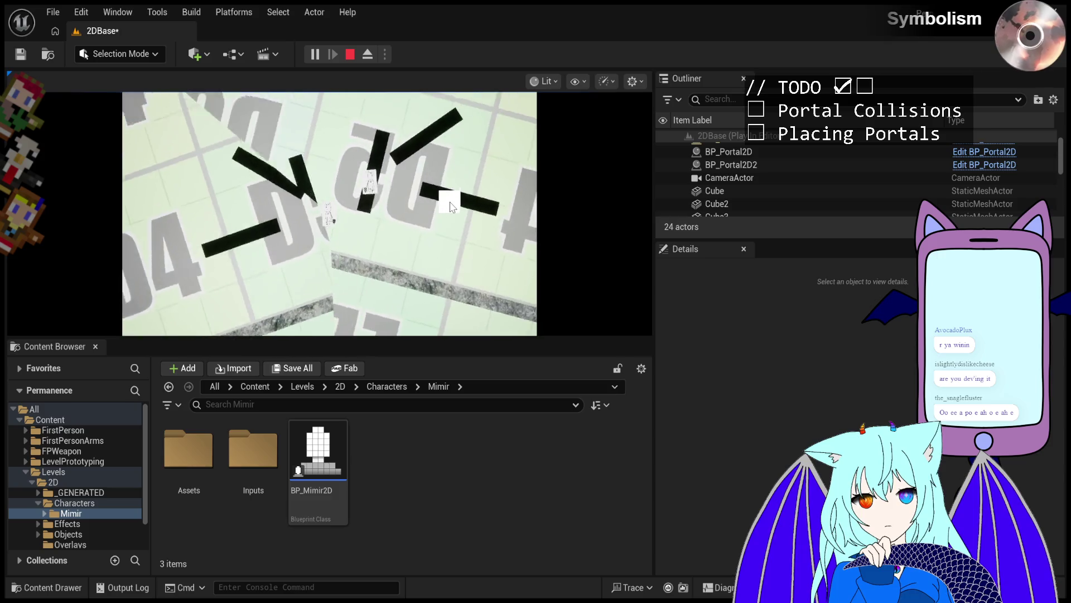
key(Escape)
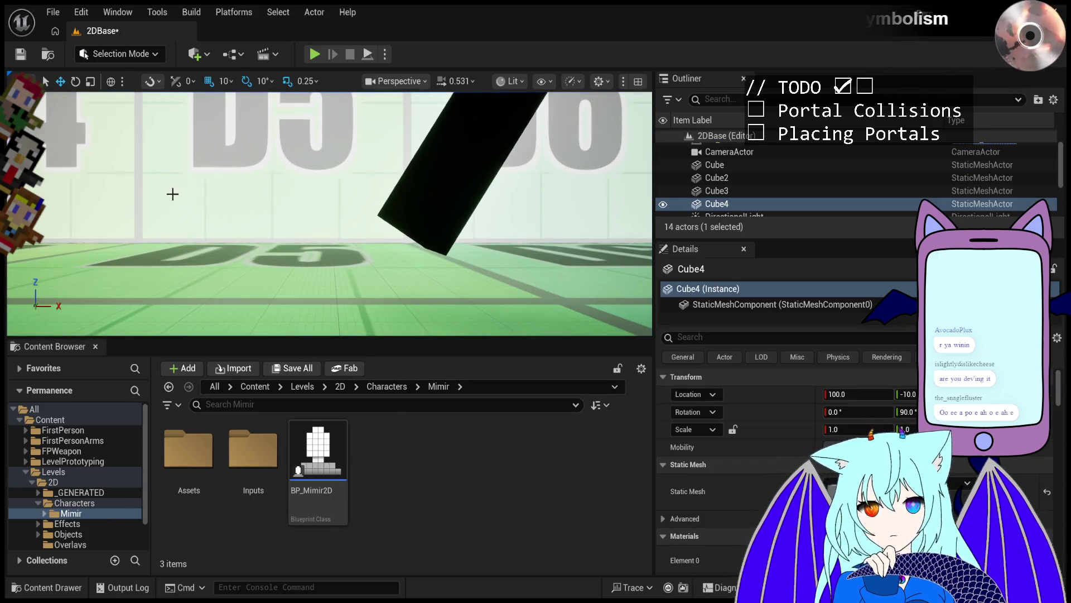
Step: Open BP_Mimir2D's Viewport and check the front and back sprite planes for the DuplicateOnPortal tag
double_click(317, 452)
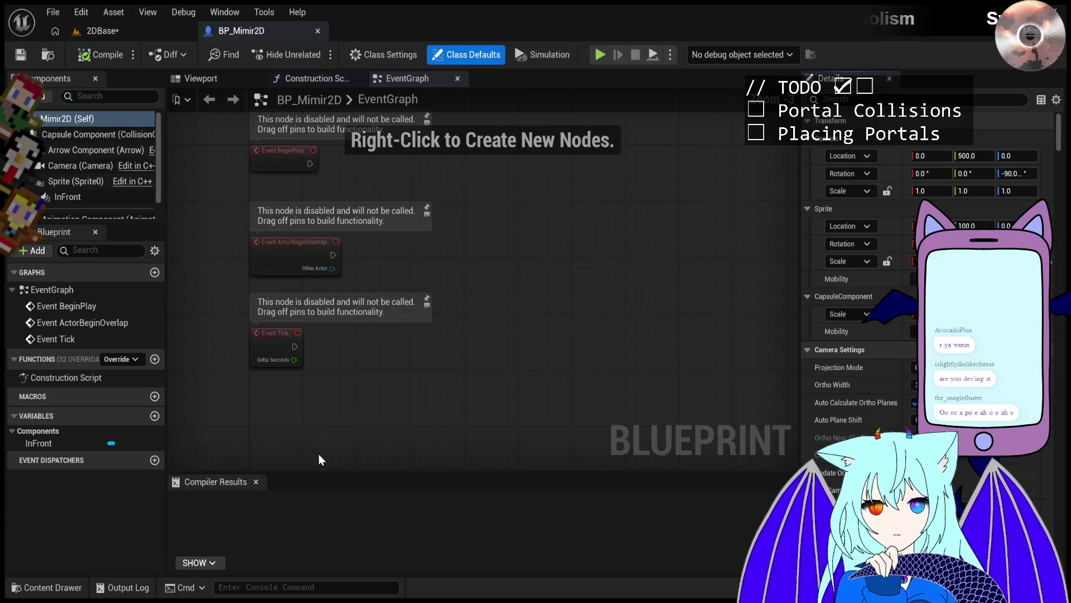
click(189, 78)
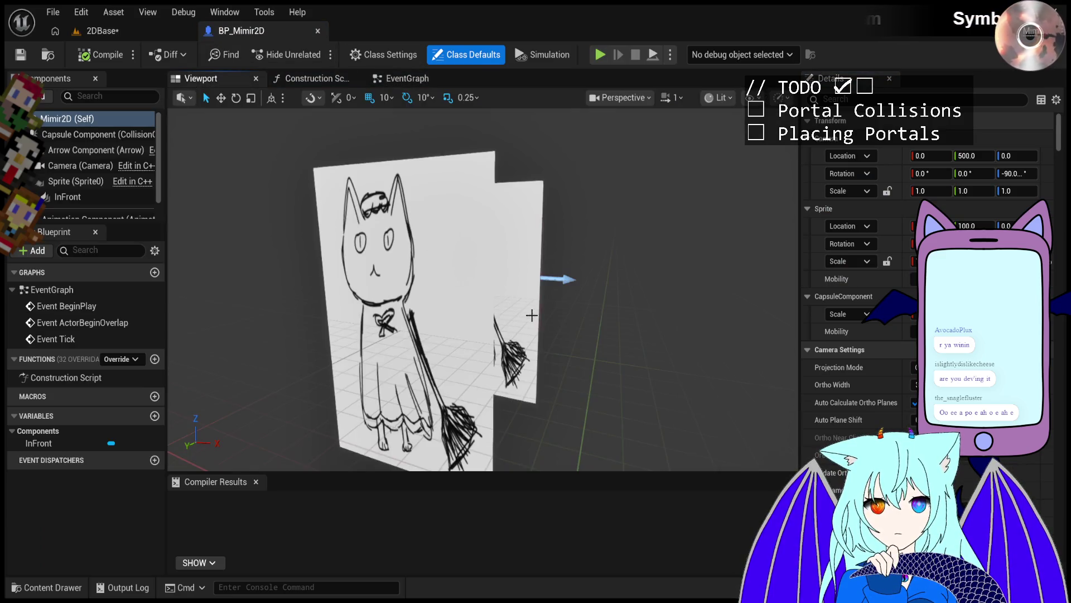
click(446, 349)
text(ta)
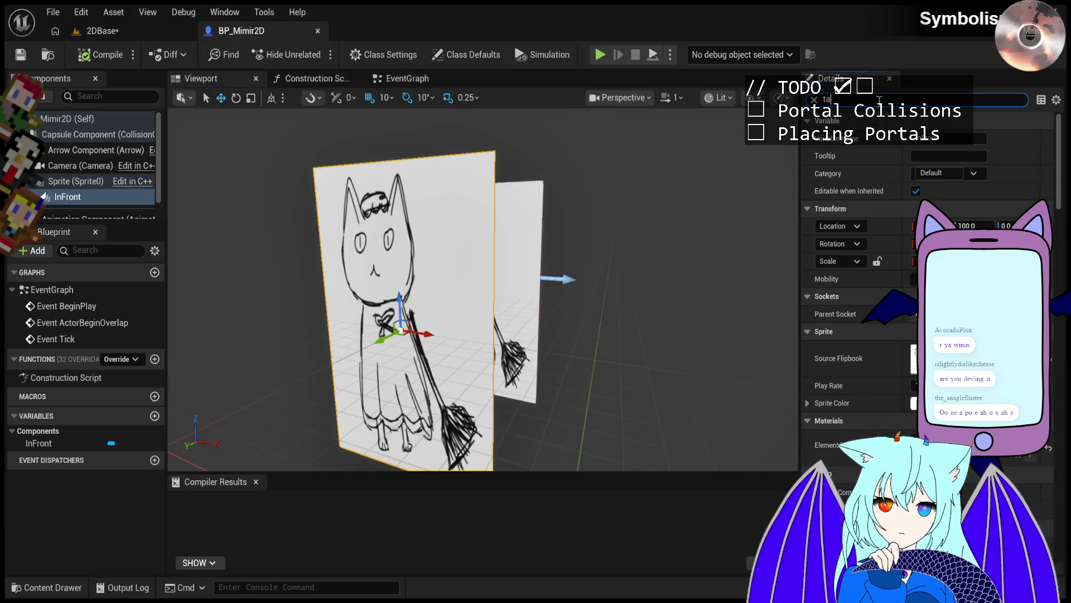
text(g)
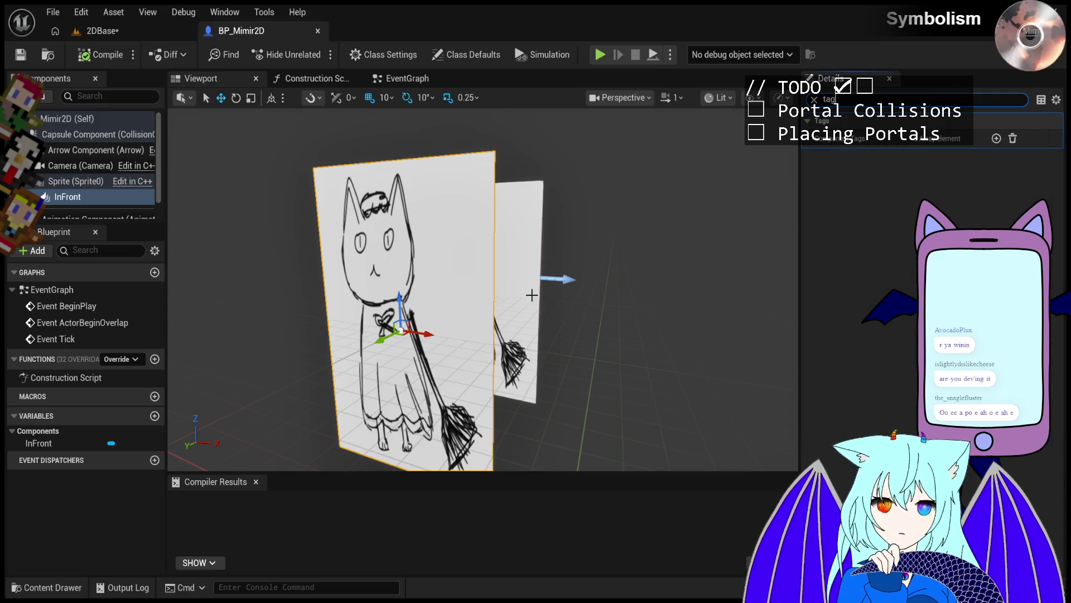
click(531, 294)
drag(554, 337, 385, 338)
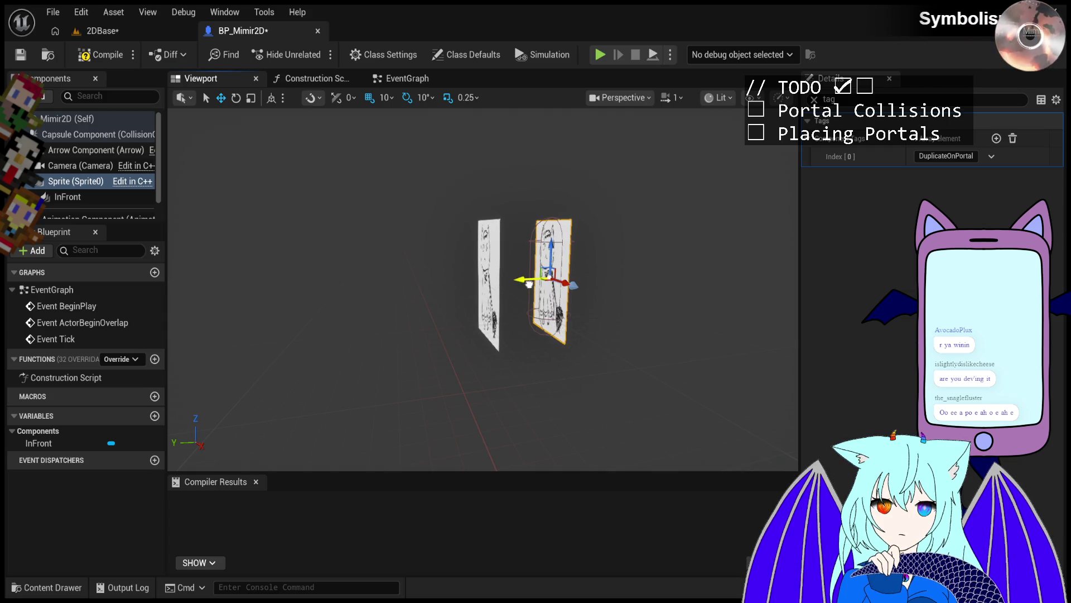
drag(517, 312, 482, 312)
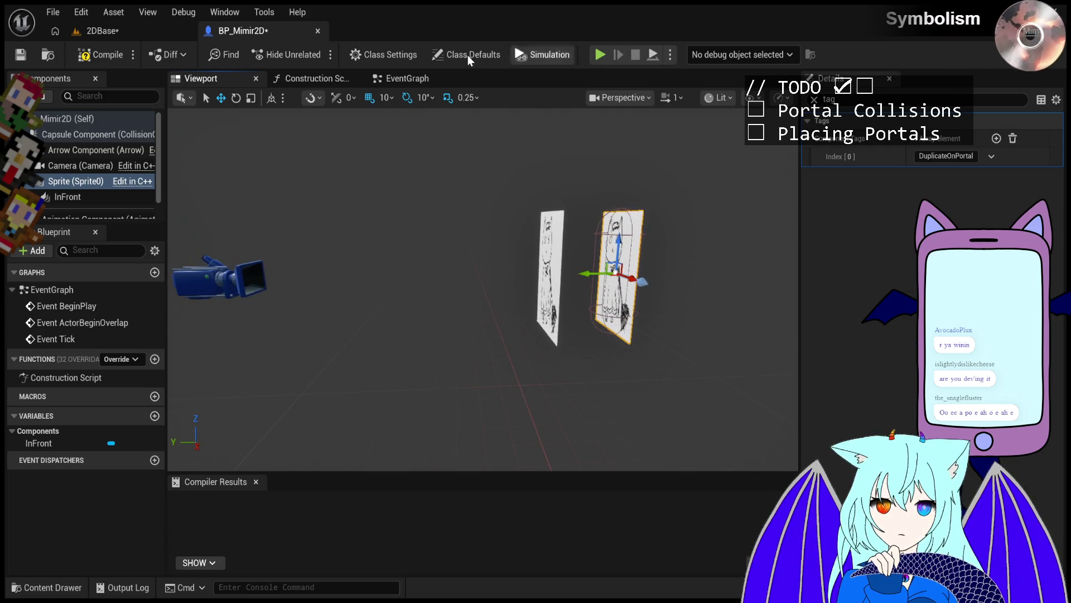
Step: Play-test 2DBase, pause and eject to inspect the paused level, then stop the session
click(114, 33)
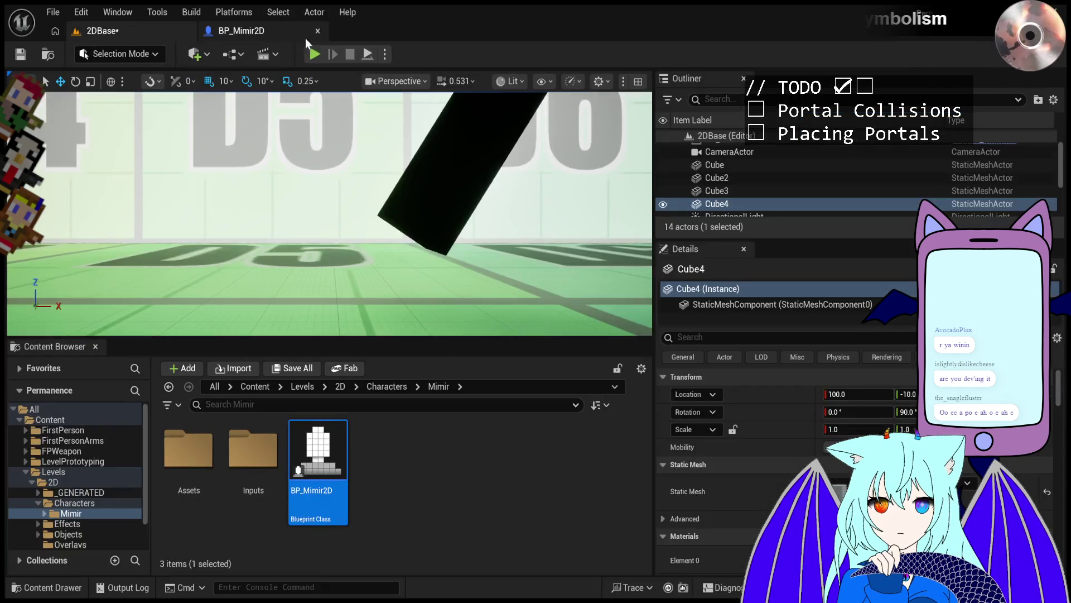
click(314, 55)
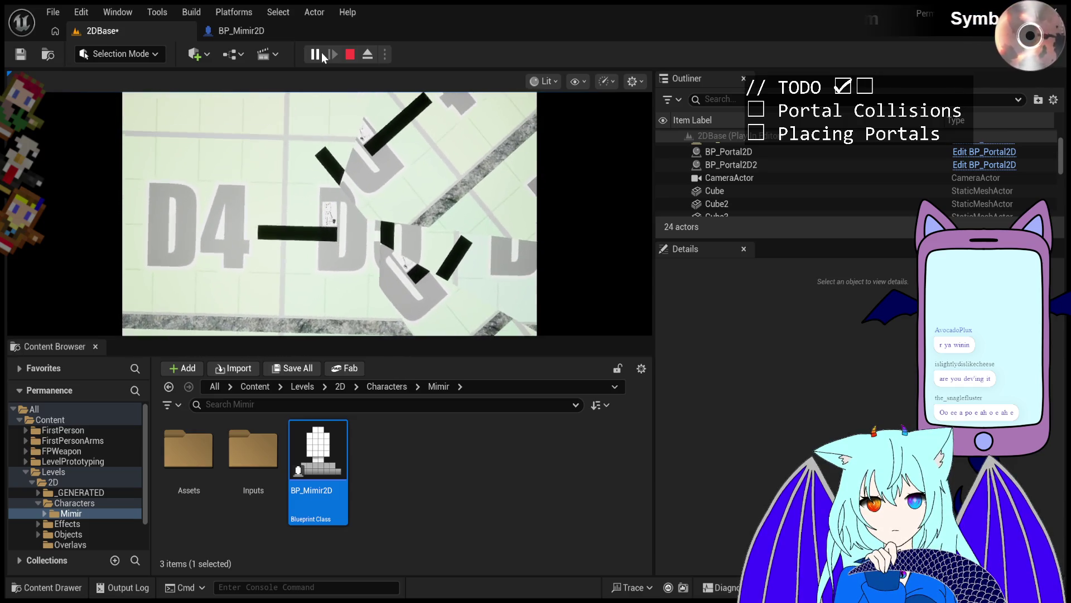
click(322, 52)
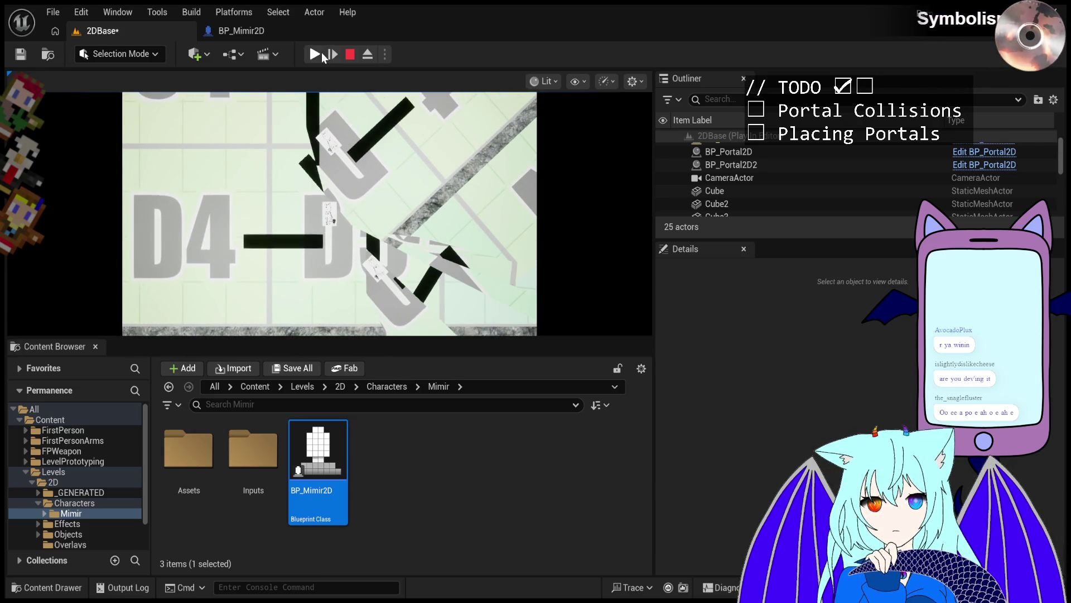
click(367, 54)
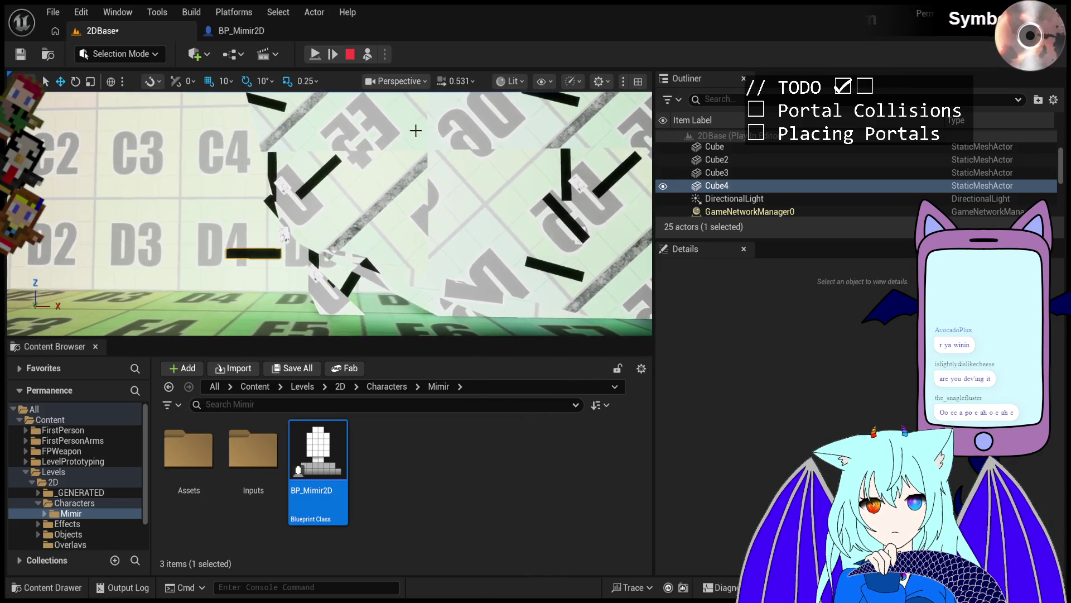
click(352, 54)
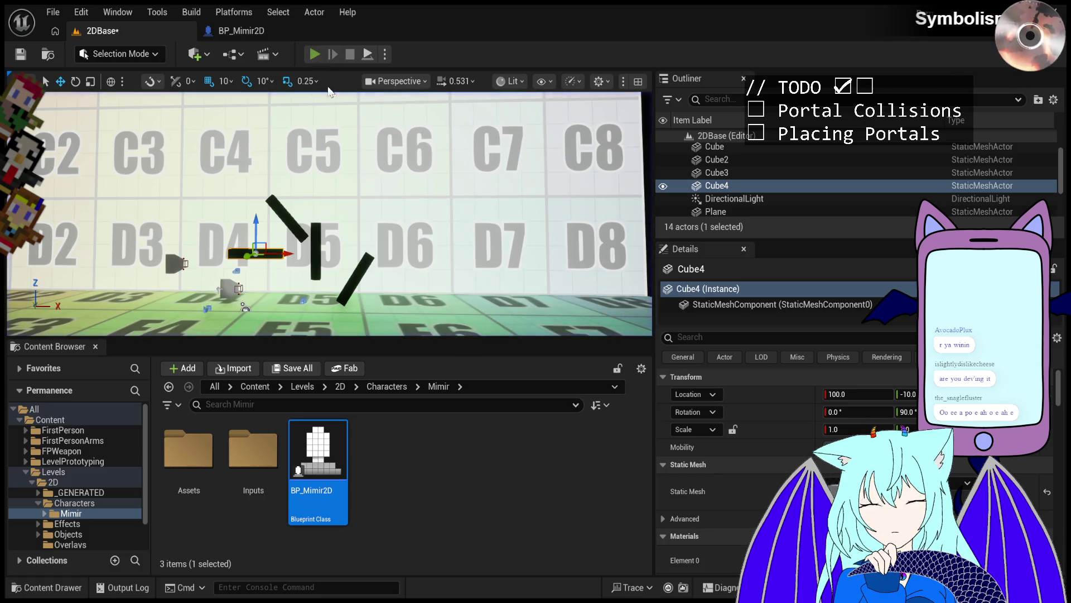
Step: Play again with Alt+P, move the character right, then select BP_Mimir2D's InFront sprite plane
key(alt+p)
key(d)
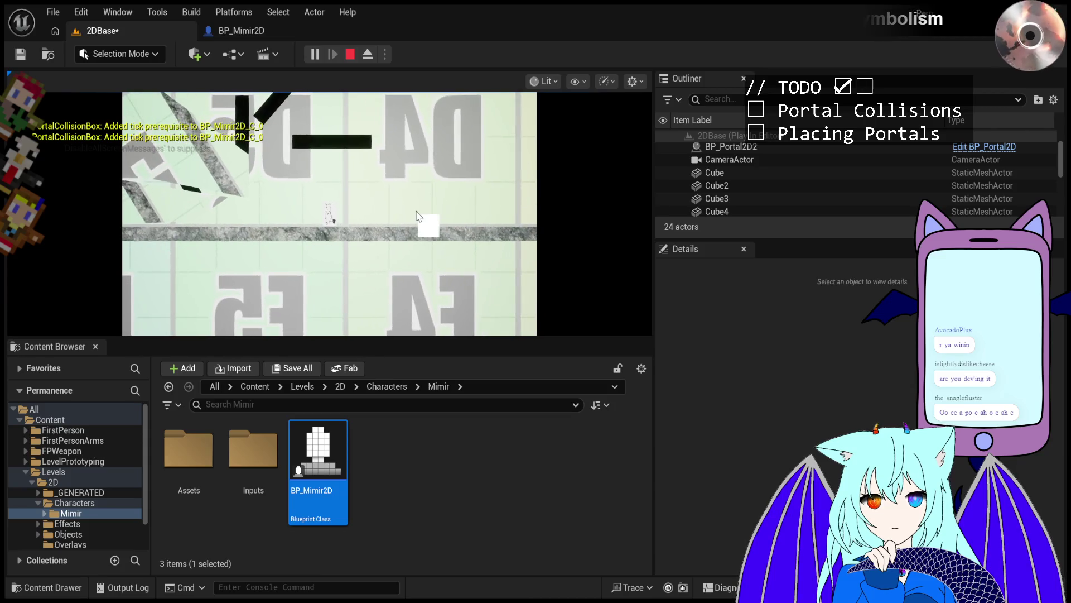
key(Escape)
click(263, 37)
click(548, 252)
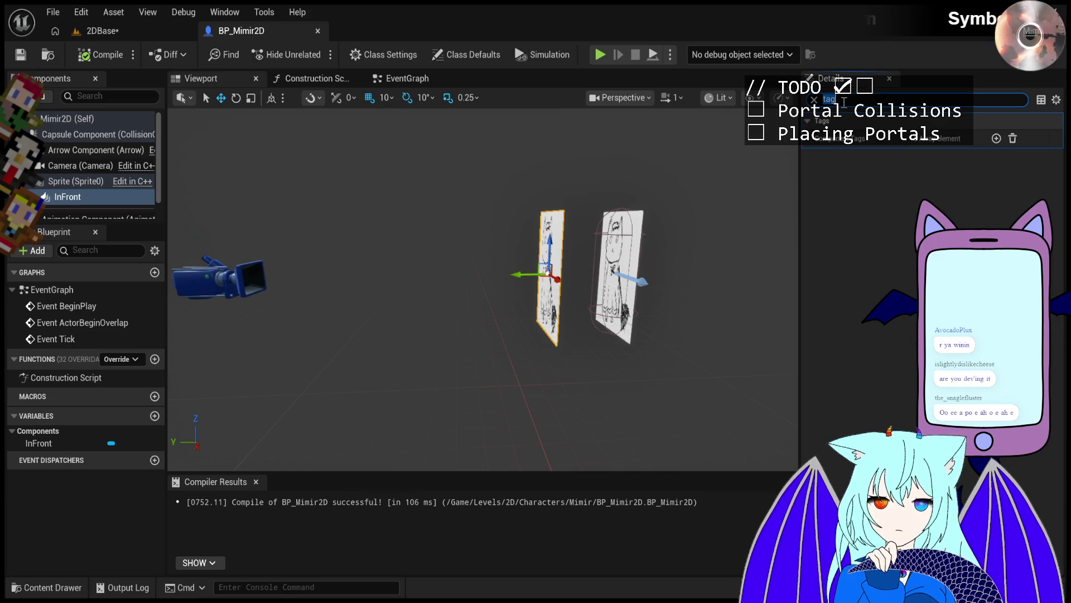
Step: Hide the InFront sprite through its visibility setting and go back to the 2DBase level
text(visi)
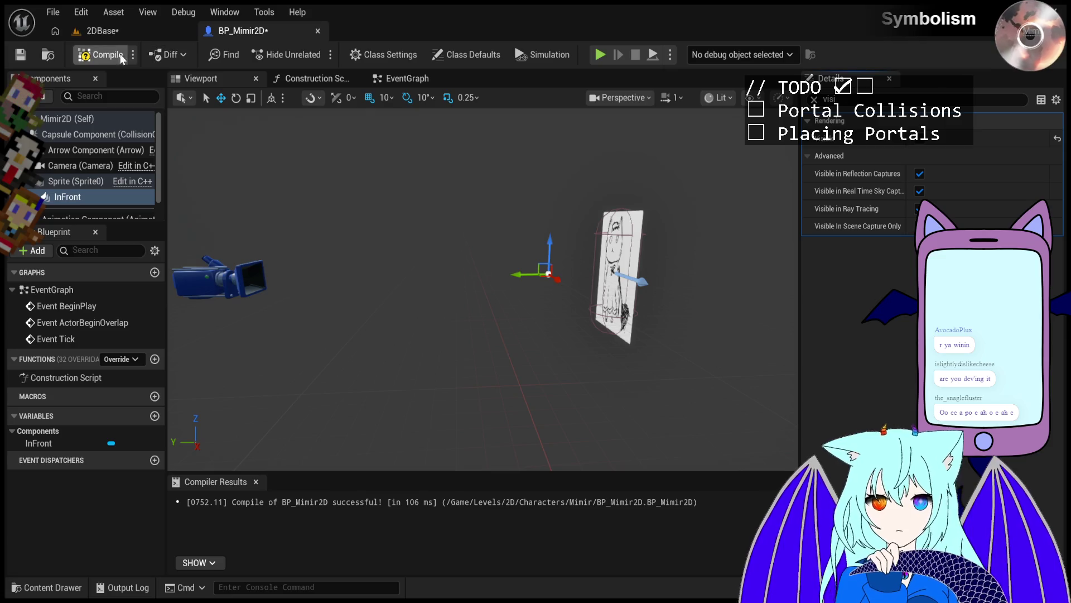
click(106, 31)
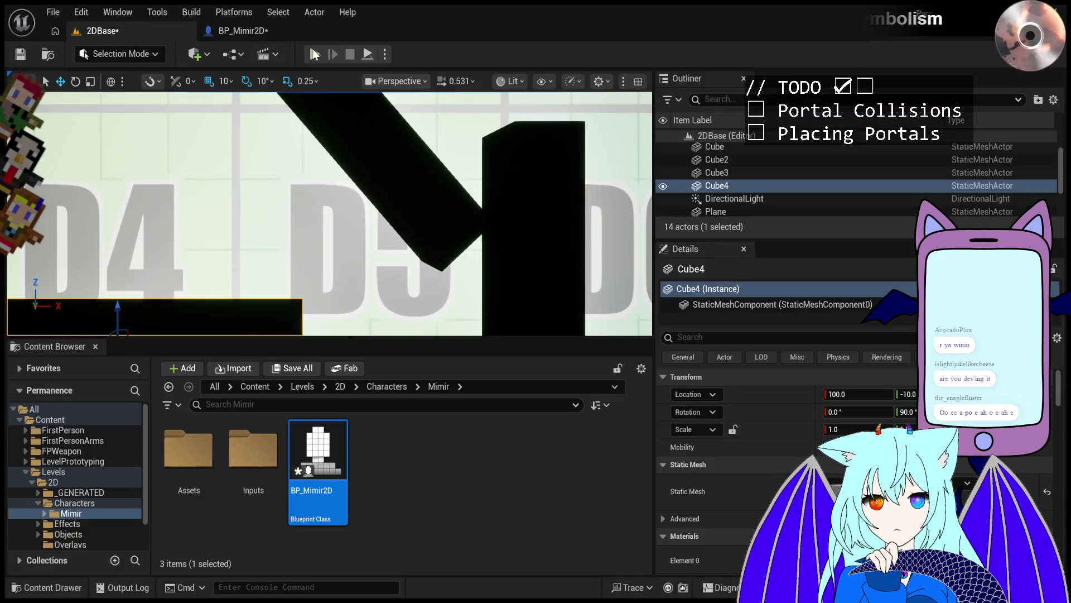
Step: Run and stop a 2DBase play-test, compile BP_Mimir2D, then launch a new play-test
click(315, 54)
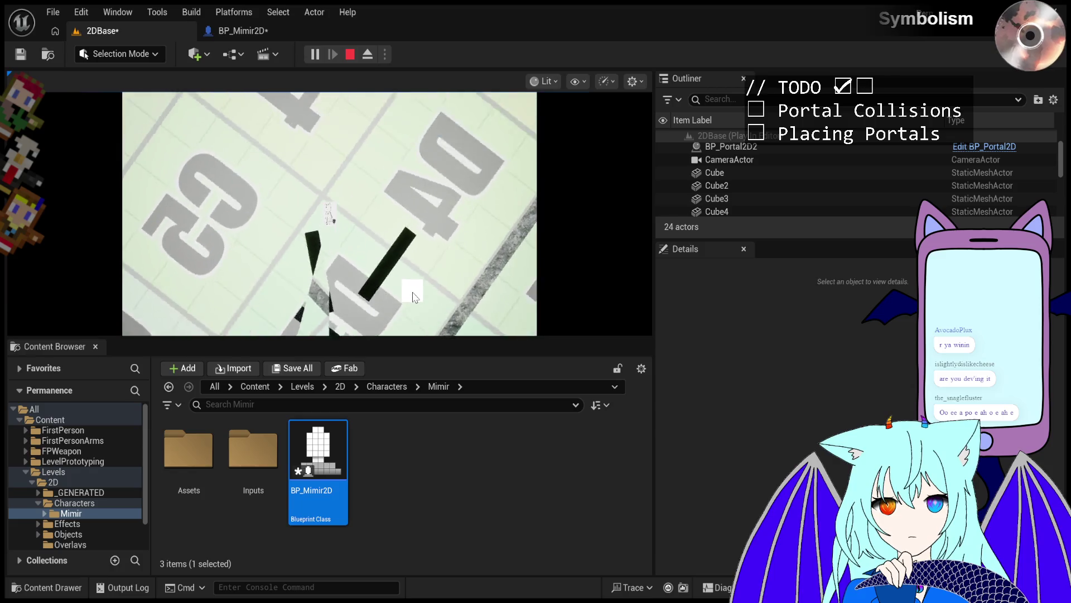
key(Escape)
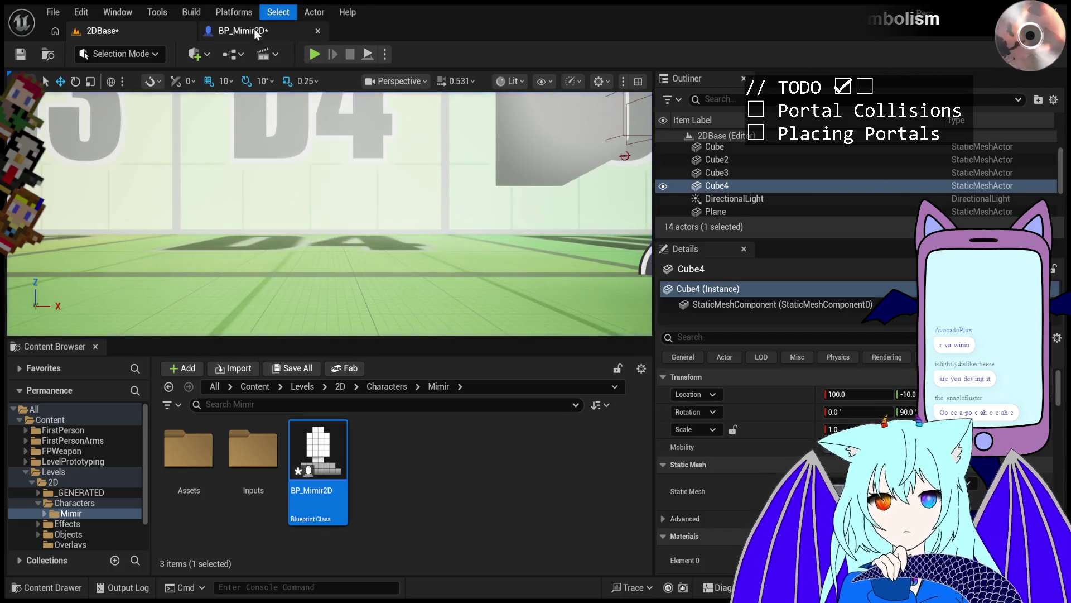
click(254, 33)
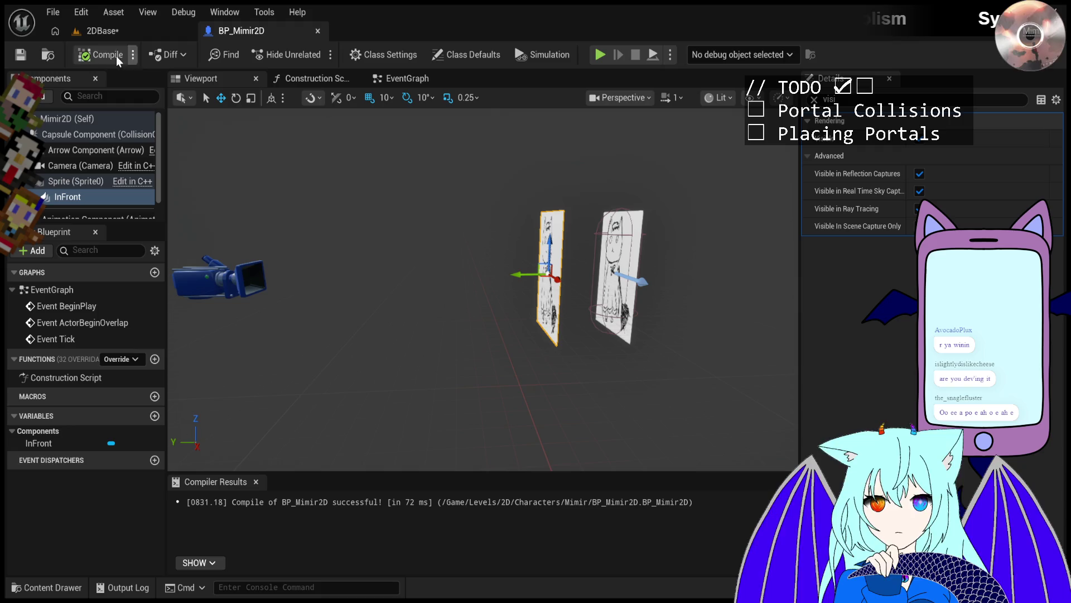
click(115, 33)
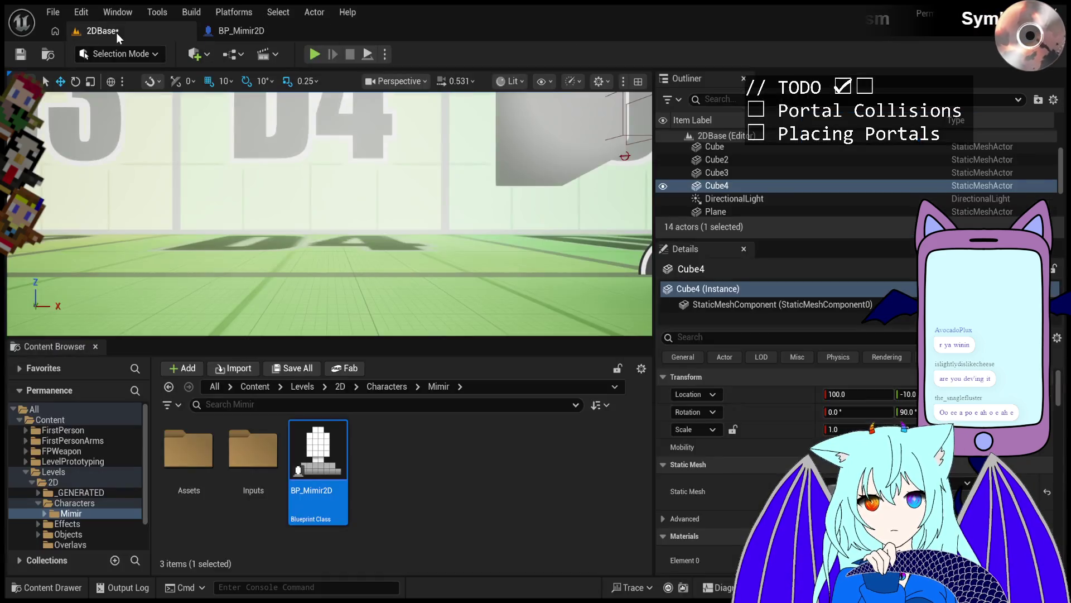
click(319, 54)
Step: Walk the Mimir character right through the portals with D, then eject to view the level freely
key(d)
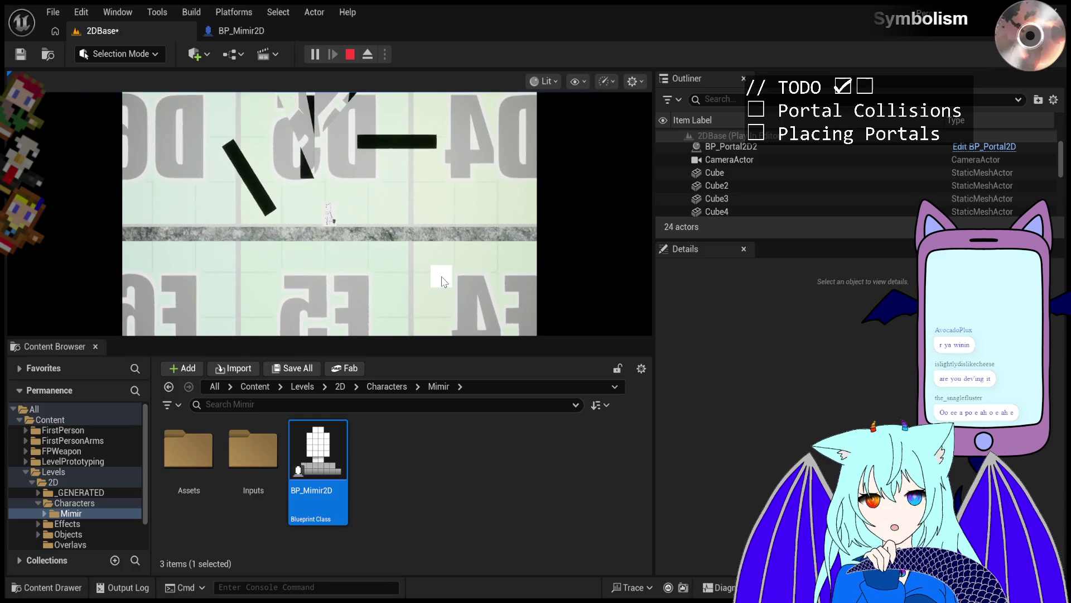
click(368, 56)
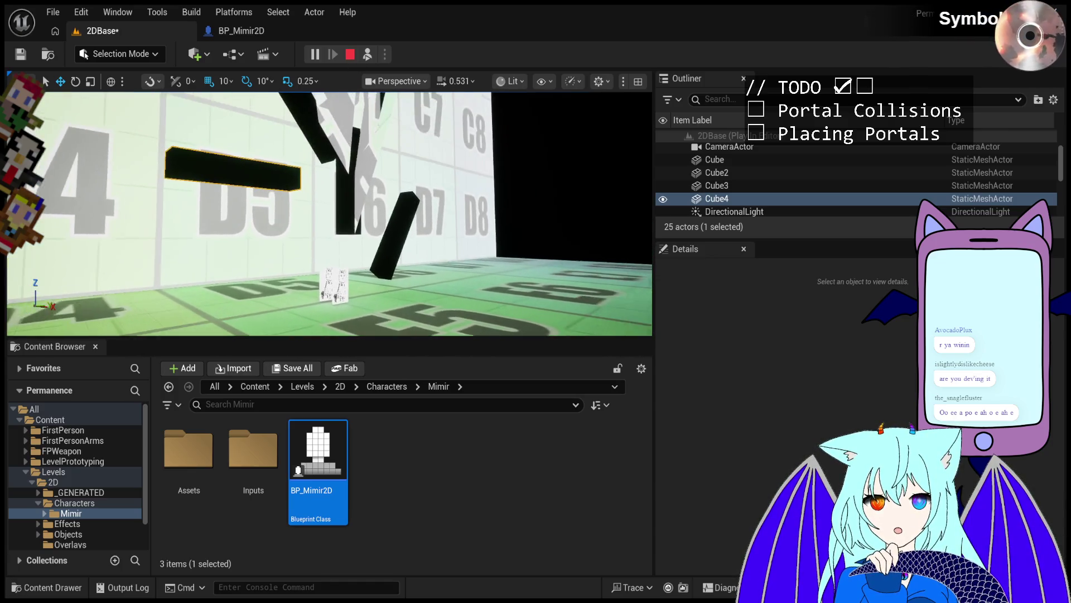
Step: Toggle Possess/Eject repeatedly to compare the duplicated sprites from both views, then stop with Esc
click(368, 55)
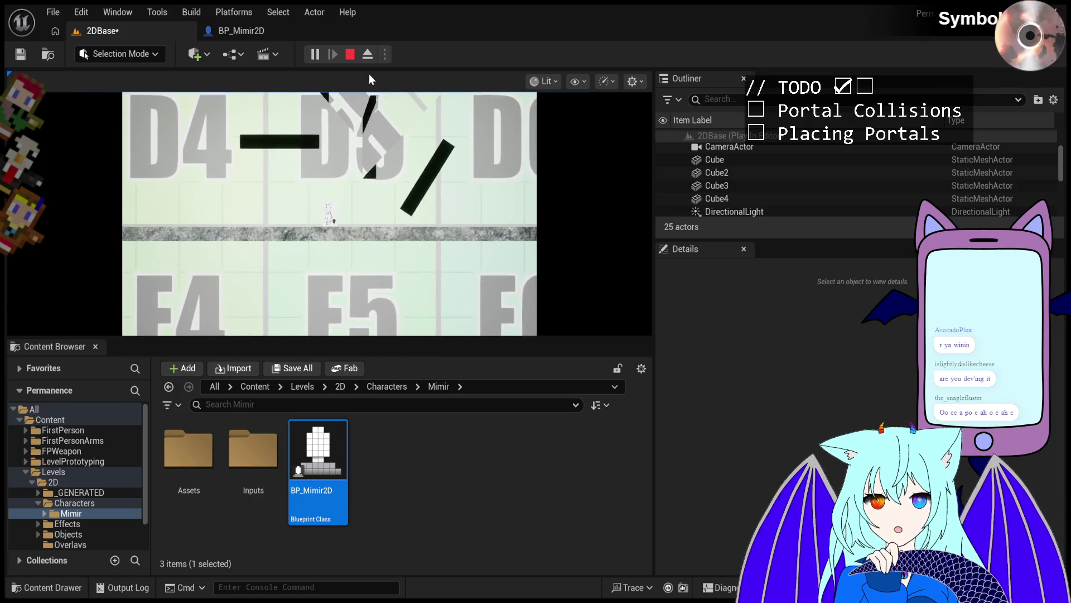
click(368, 55)
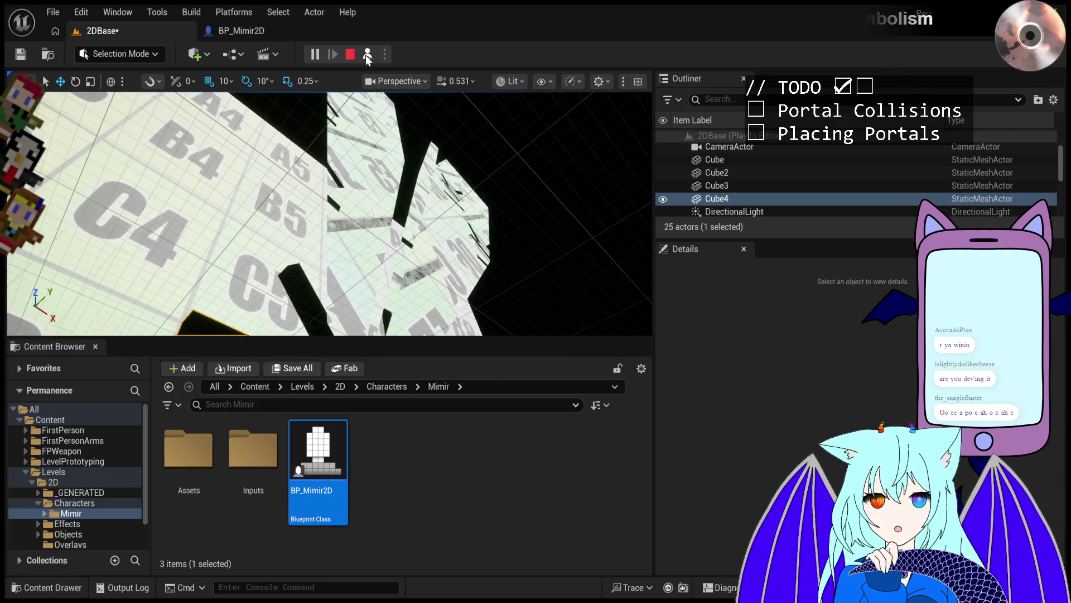
click(368, 55)
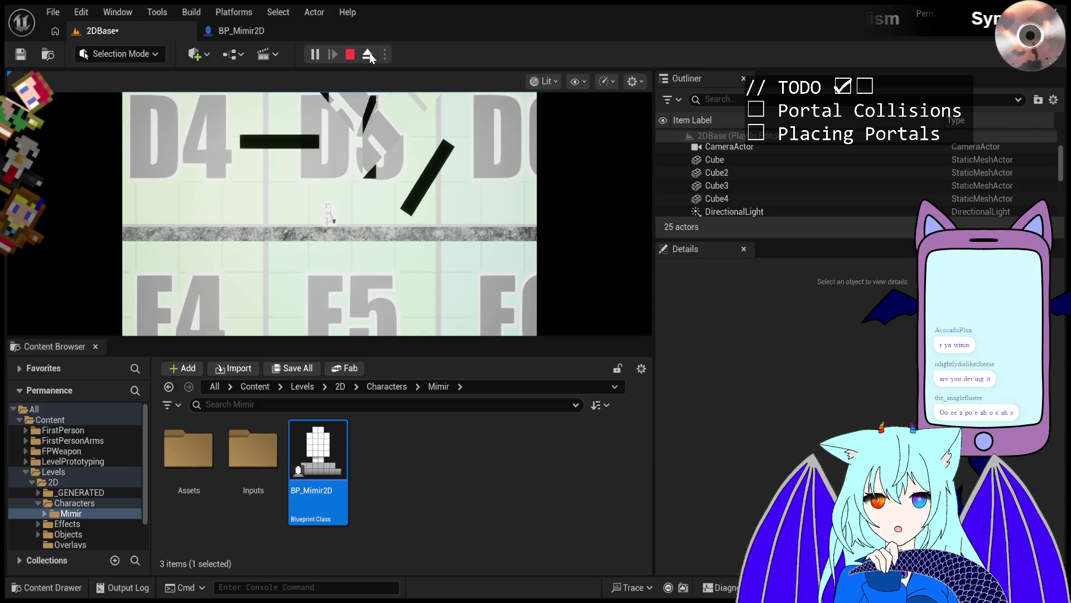
click(368, 56)
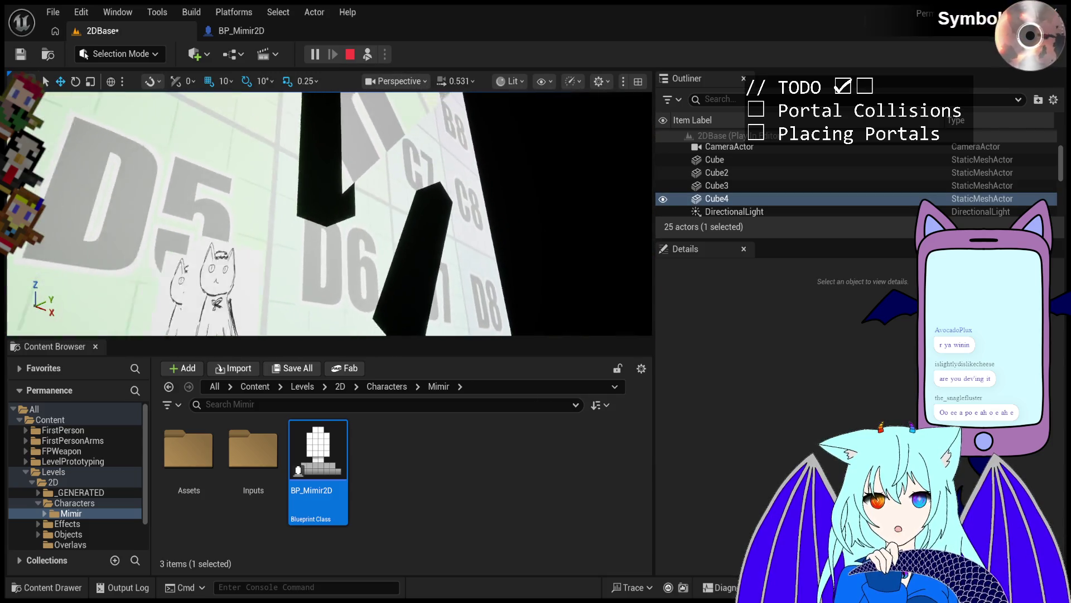
click(368, 54)
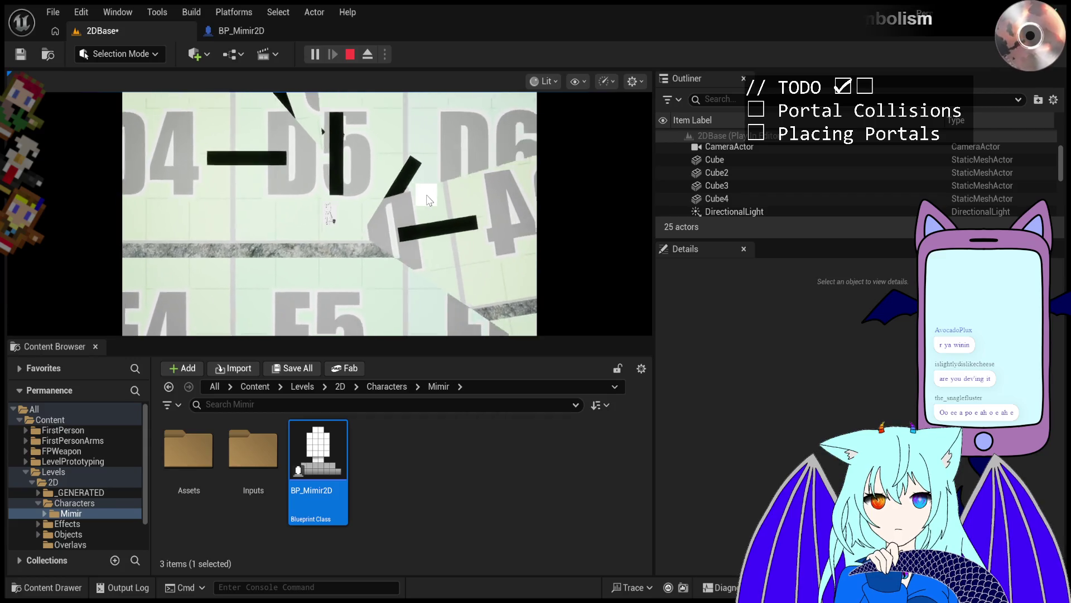
key(Escape)
scroll(426, 195, down, 5)
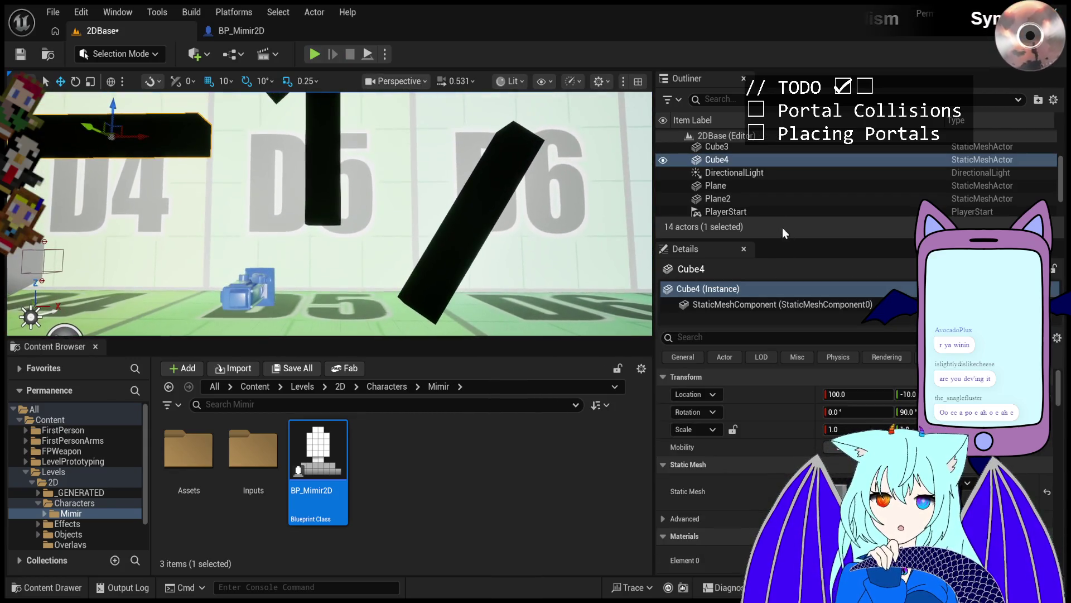
Step: Set the DirectionalLight intensity to 0 and play-test the darkened level with Alt+P
scroll(742, 182, down, 1)
scroll(742, 181, up, 1)
click(742, 175)
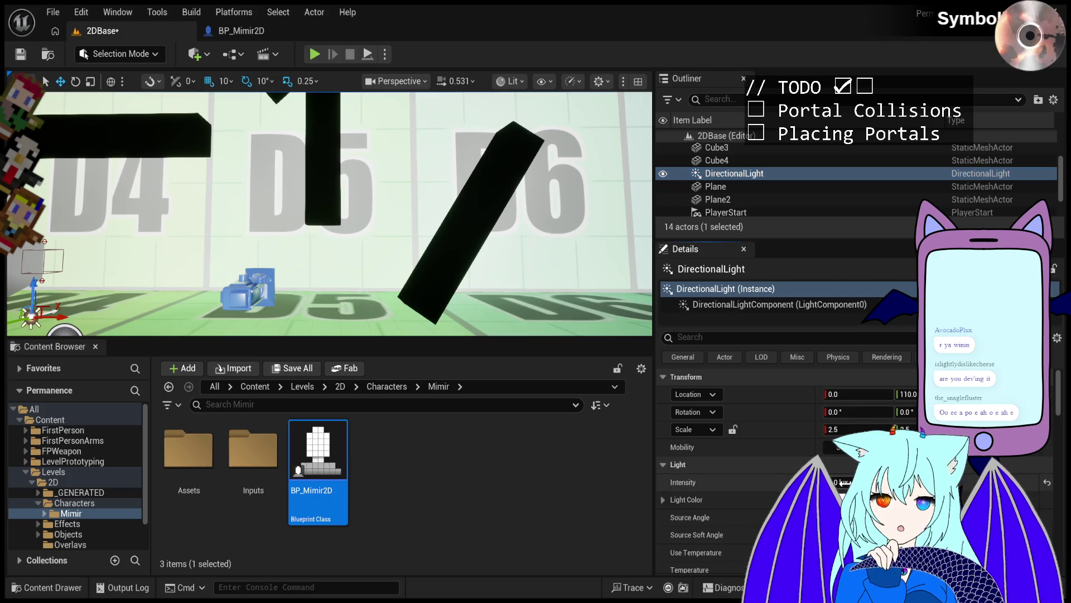
text(0)
key(Return)
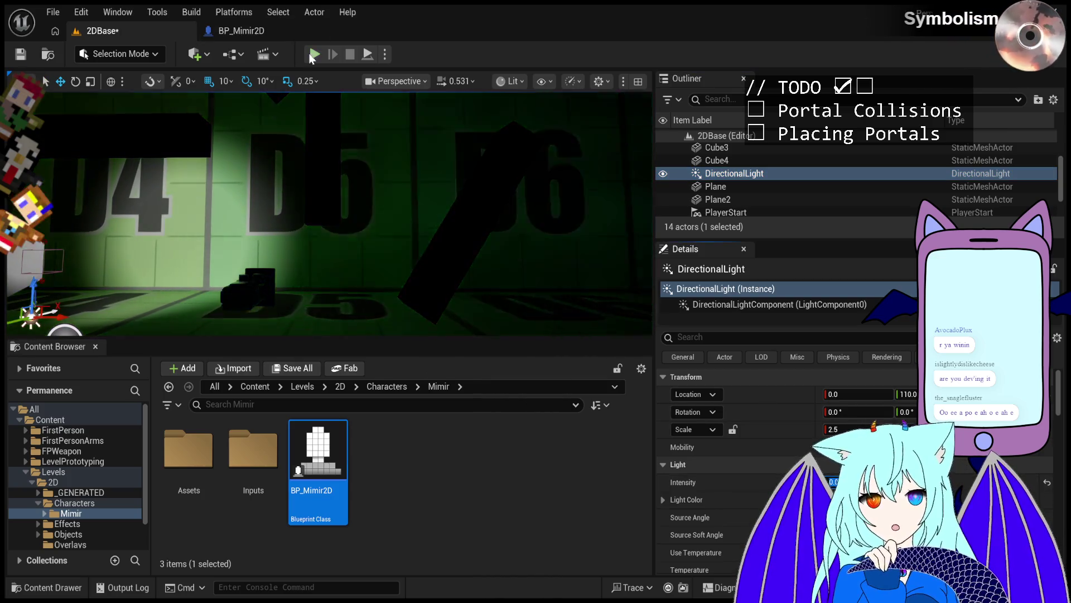
key(alt+p)
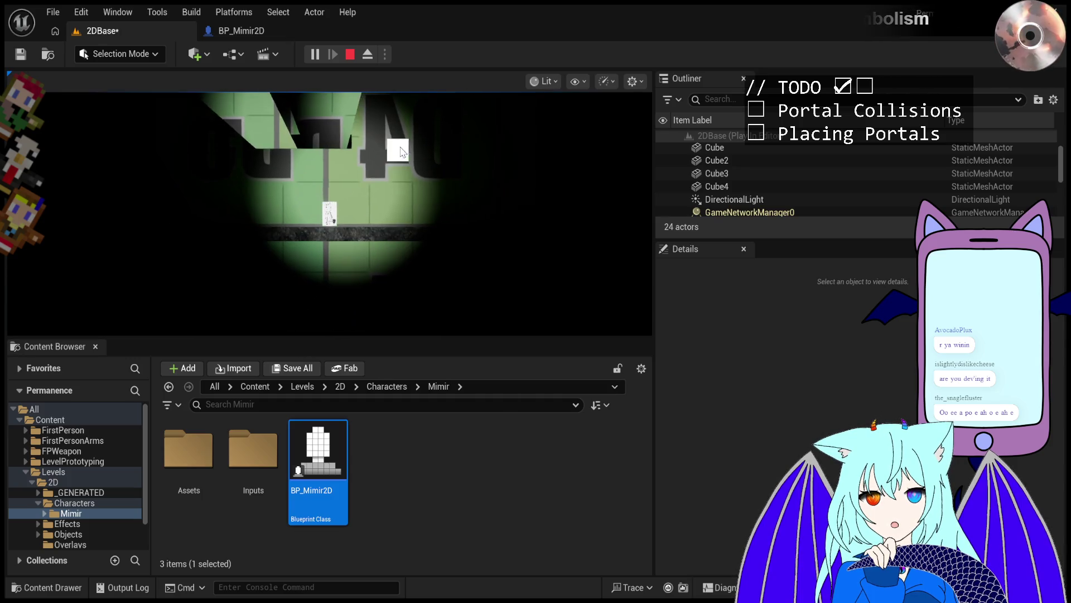
click(421, 154)
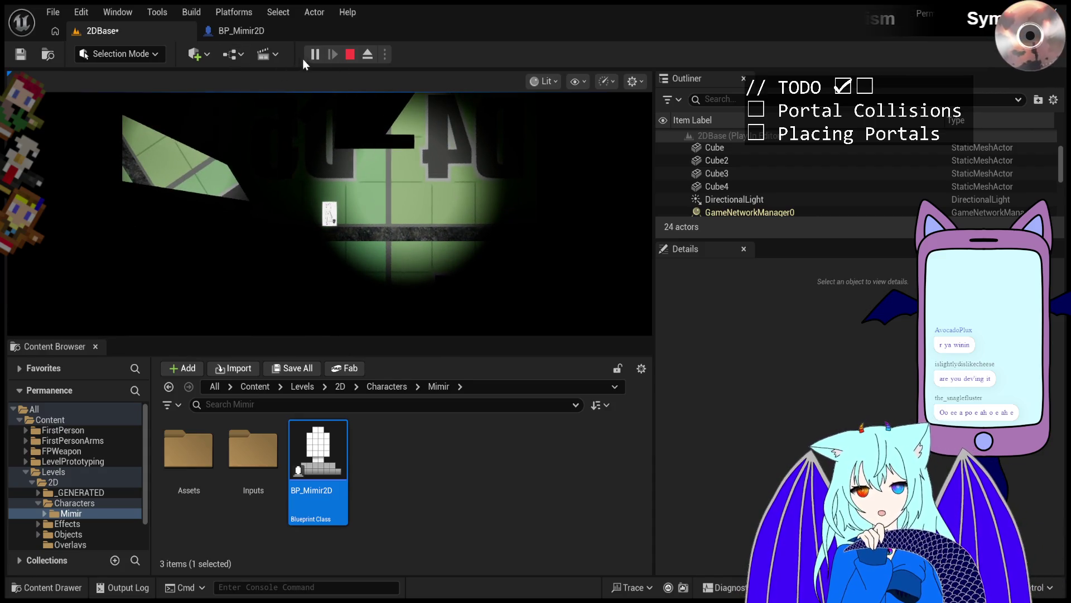
Step: Stop the play session and save the 2DBase level with Ctrl+S
click(351, 55)
key(ctrl+s)
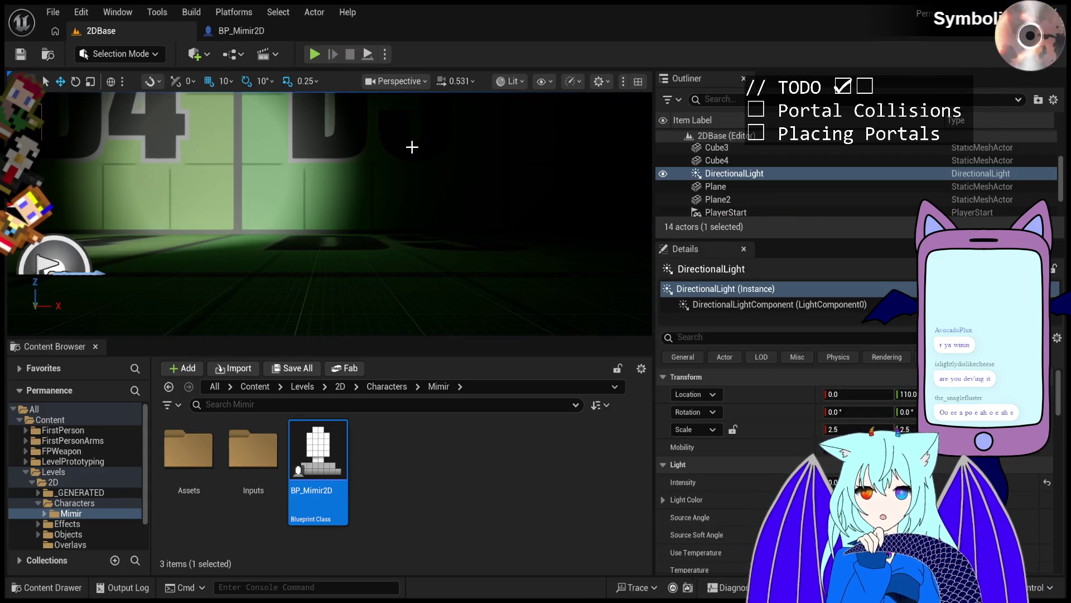